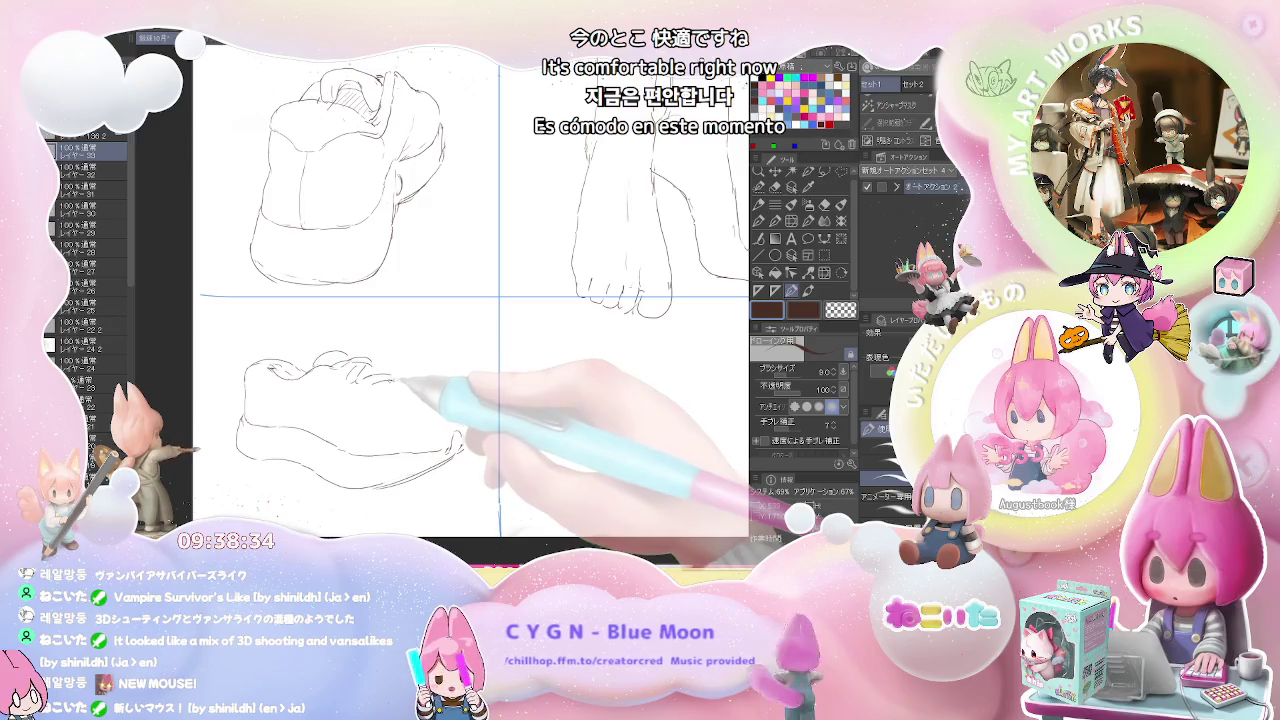
# Draw lace strokes and a small lace loop on the lower-left sneaker, erasing stray strokes
pyautogui.moveTo(372, 366); pyautogui.dragTo(398, 393)
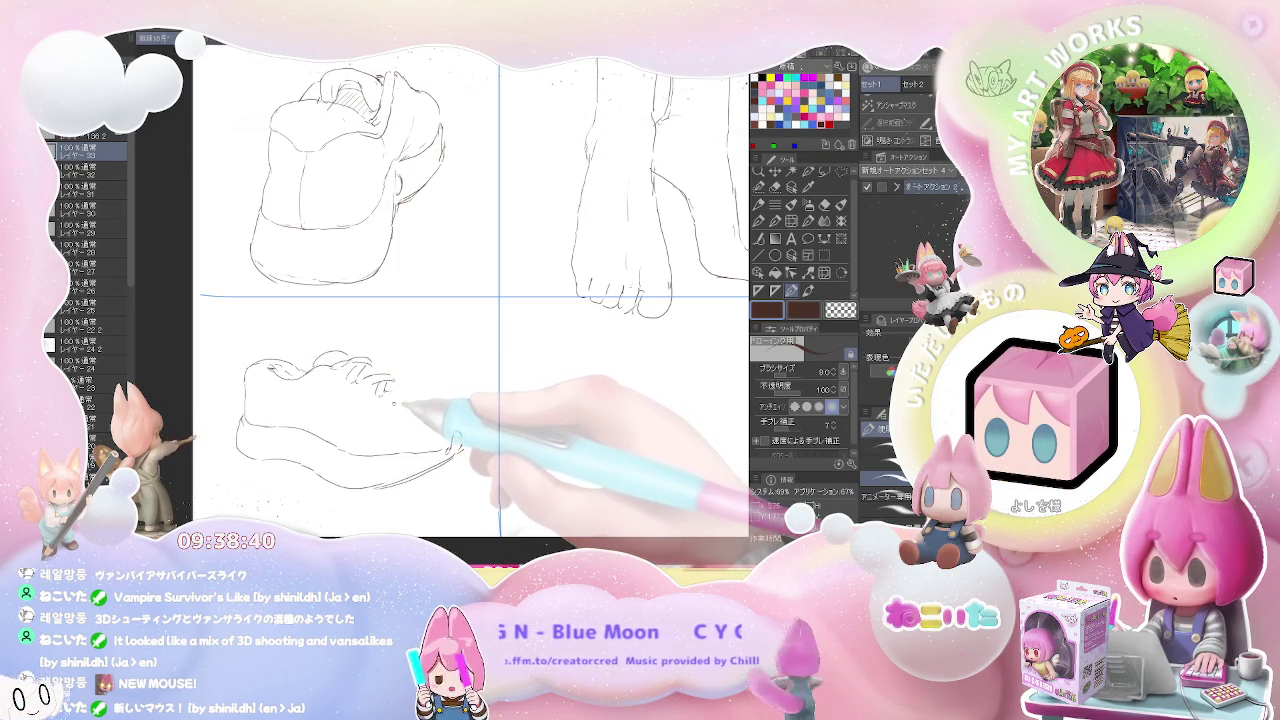
pyautogui.moveTo(403, 404); pyautogui.dragTo(416, 386)
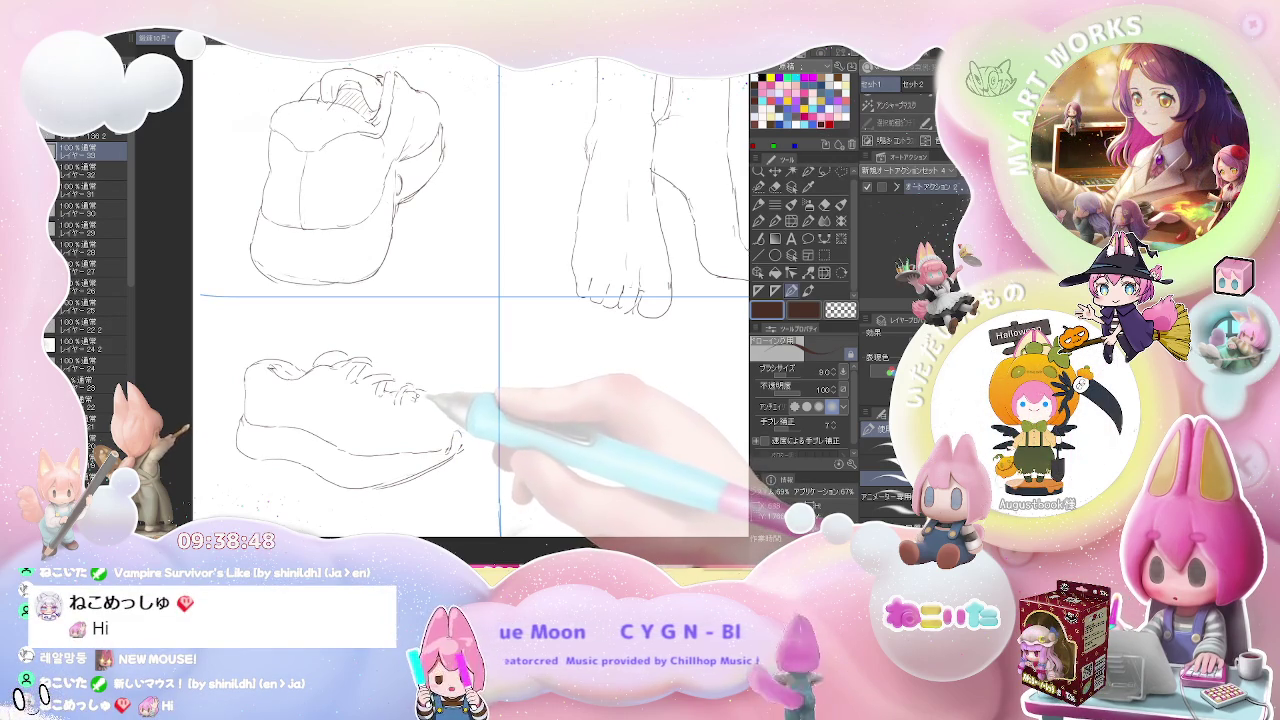
pyautogui.moveTo(414, 396); pyautogui.dragTo(426, 401)
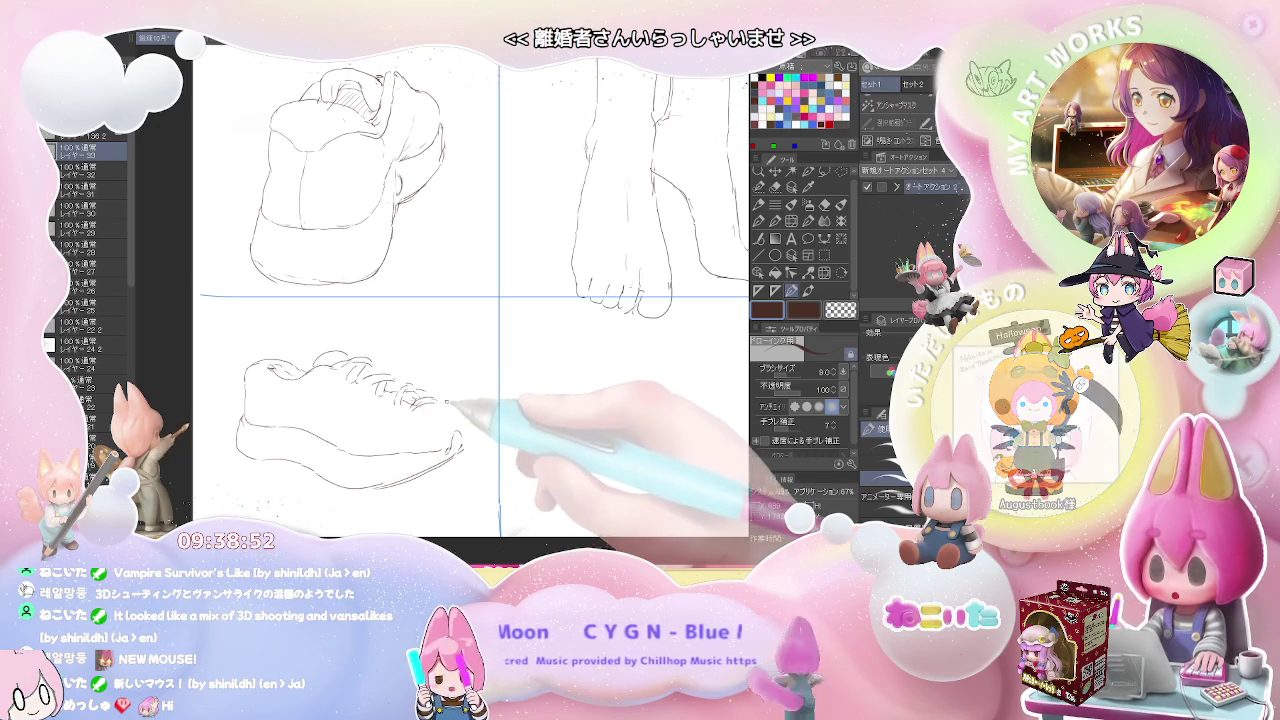
pyautogui.press('e')
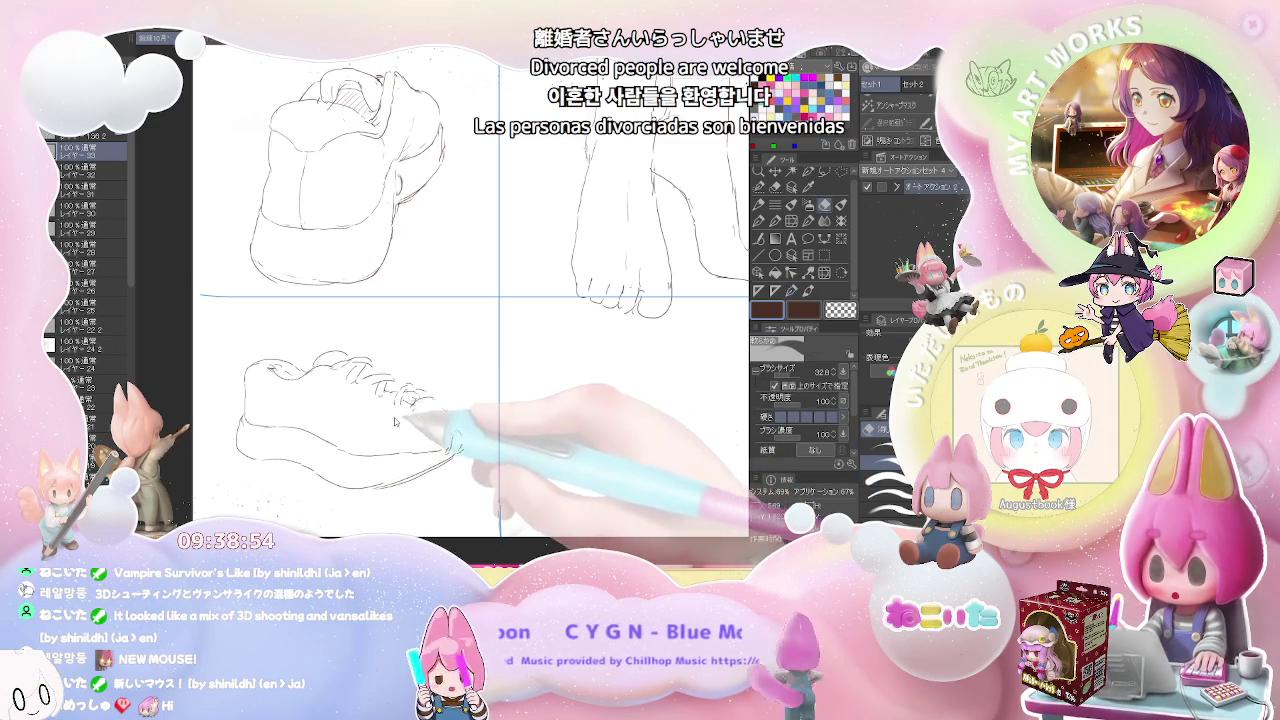
pyautogui.moveTo(430, 395); pyautogui.dragTo(367, 372)
# Extend the sneaker's upper outline toward the right with the pen
pyautogui.press('p')
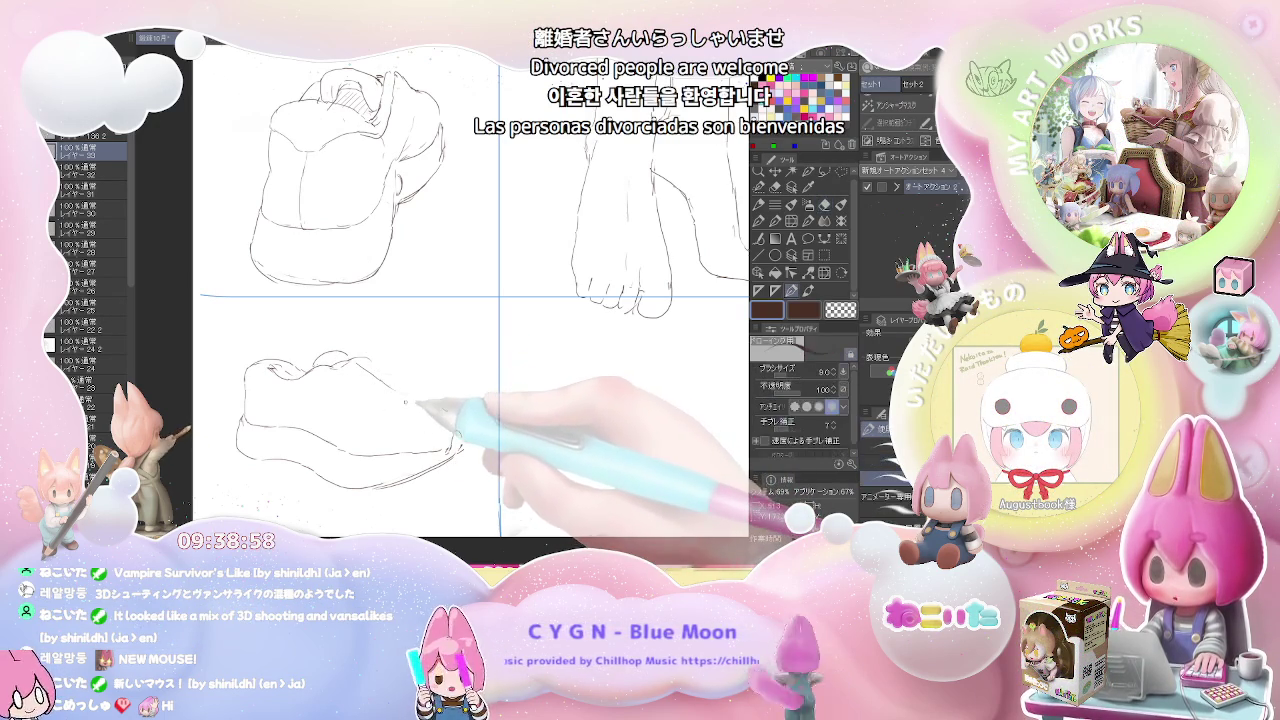
pyautogui.moveTo(400, 393); pyautogui.dragTo(452, 420)
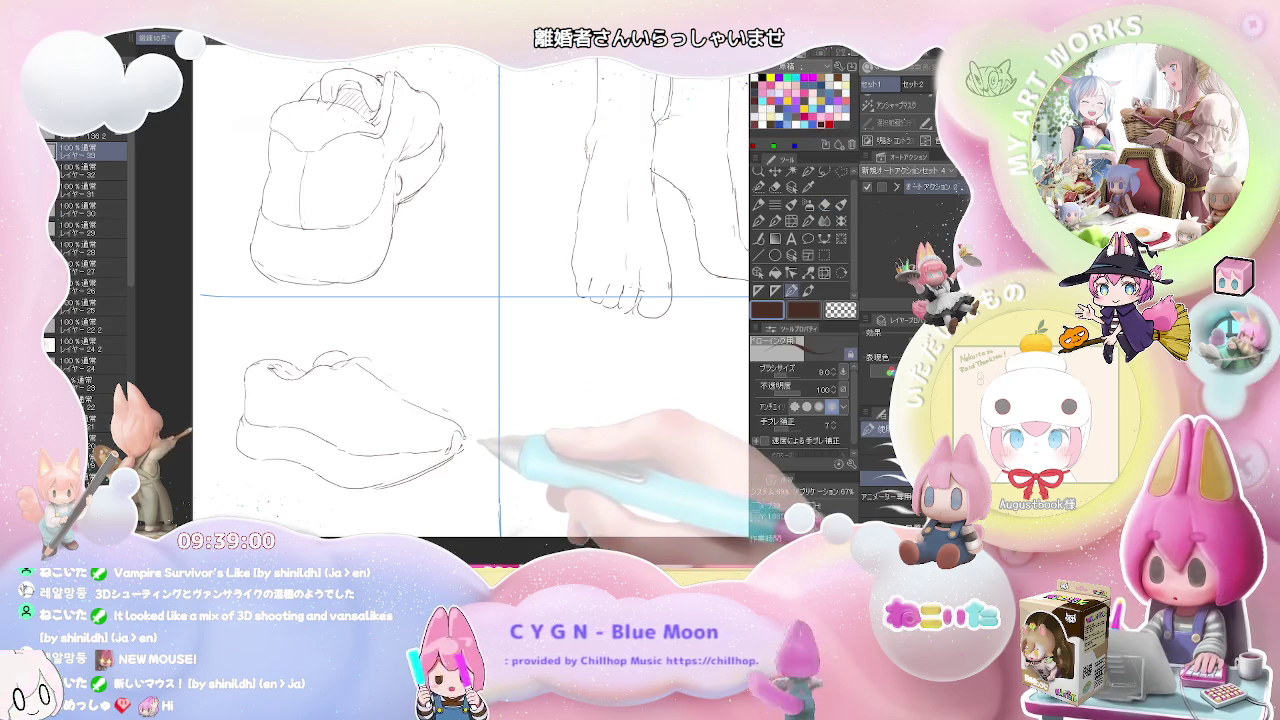
pyautogui.press('e')
pyautogui.press('p')
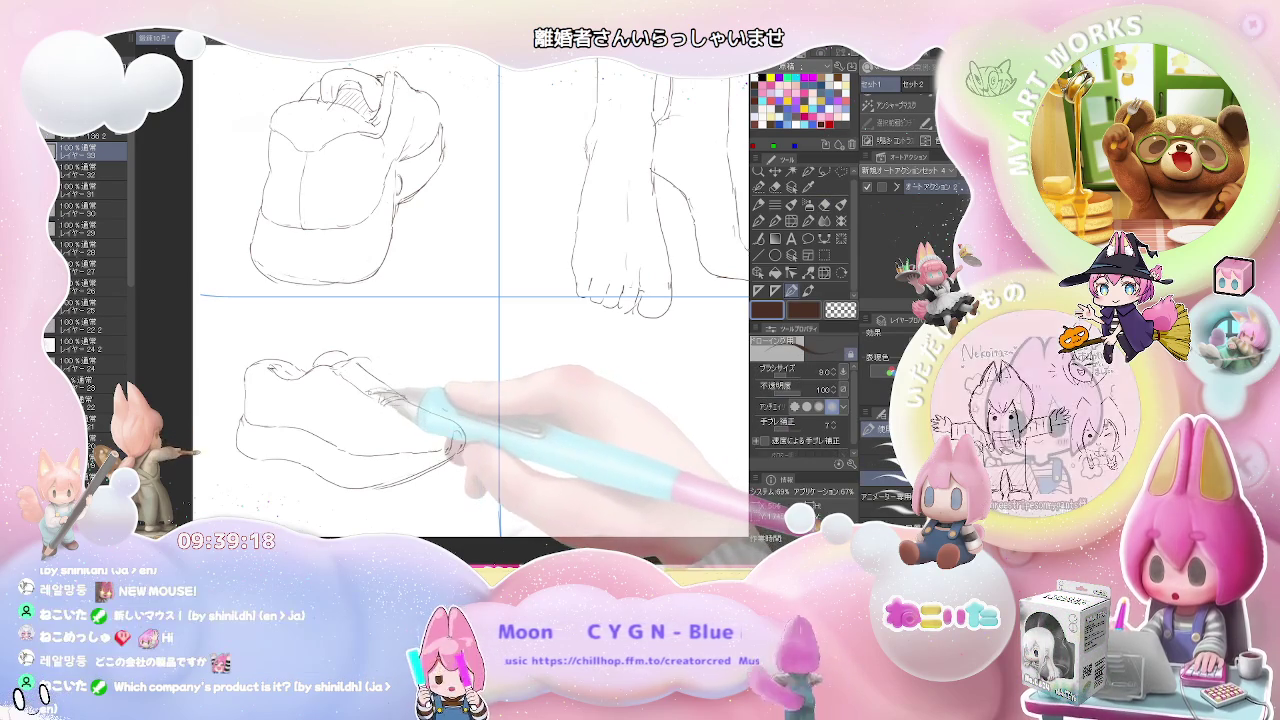
# Draw the crisscross lace lines across the sneaker's lacing area, erasing mistakes between strokes
pyautogui.press('e')
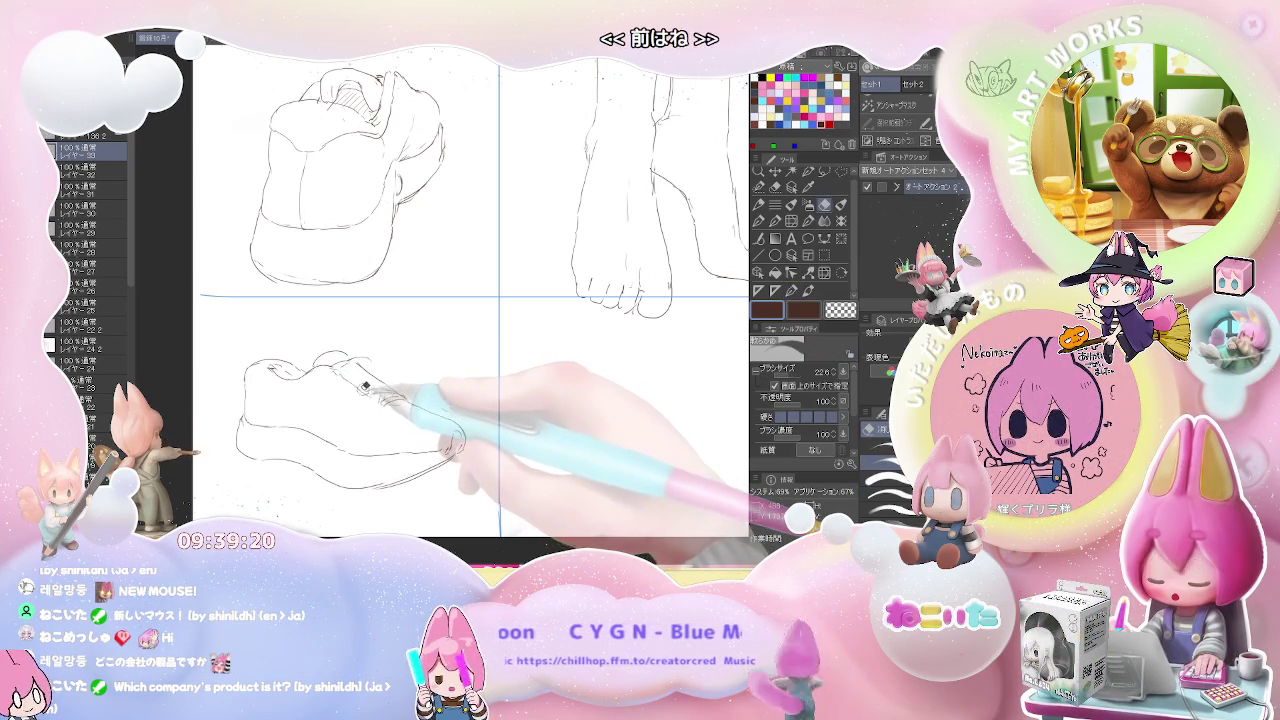
pyautogui.press('p')
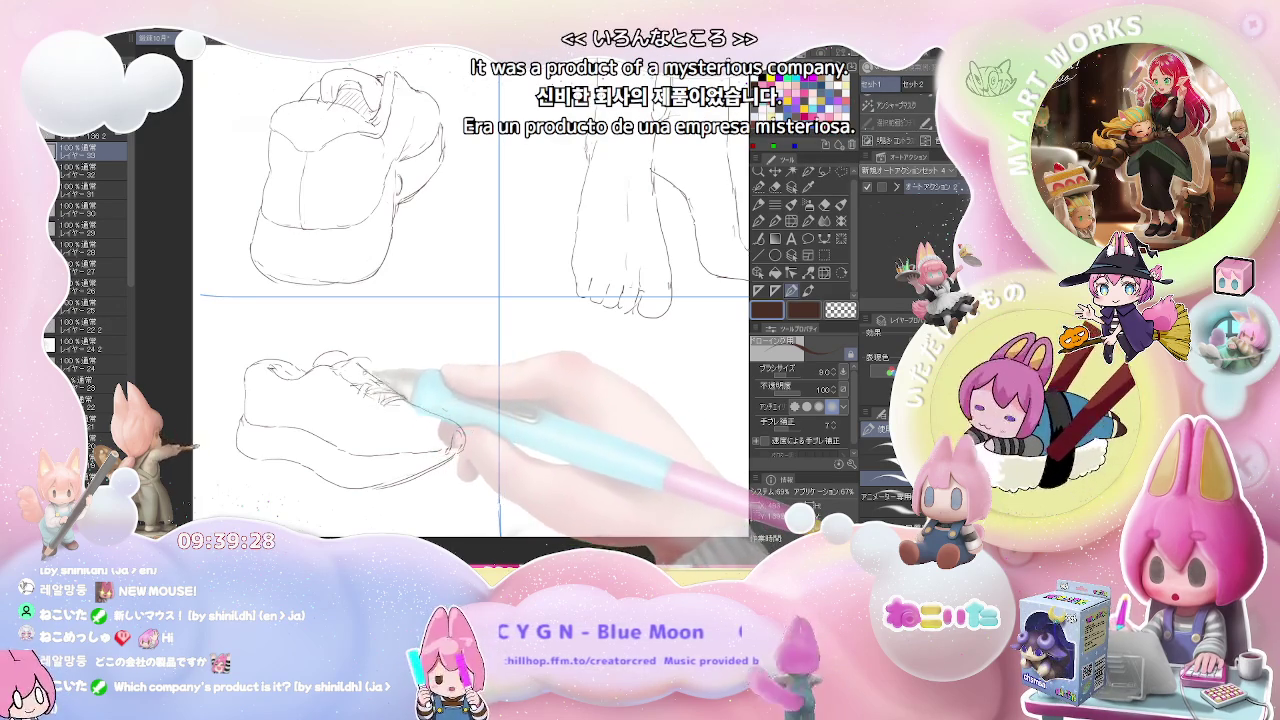
pyautogui.press('e')
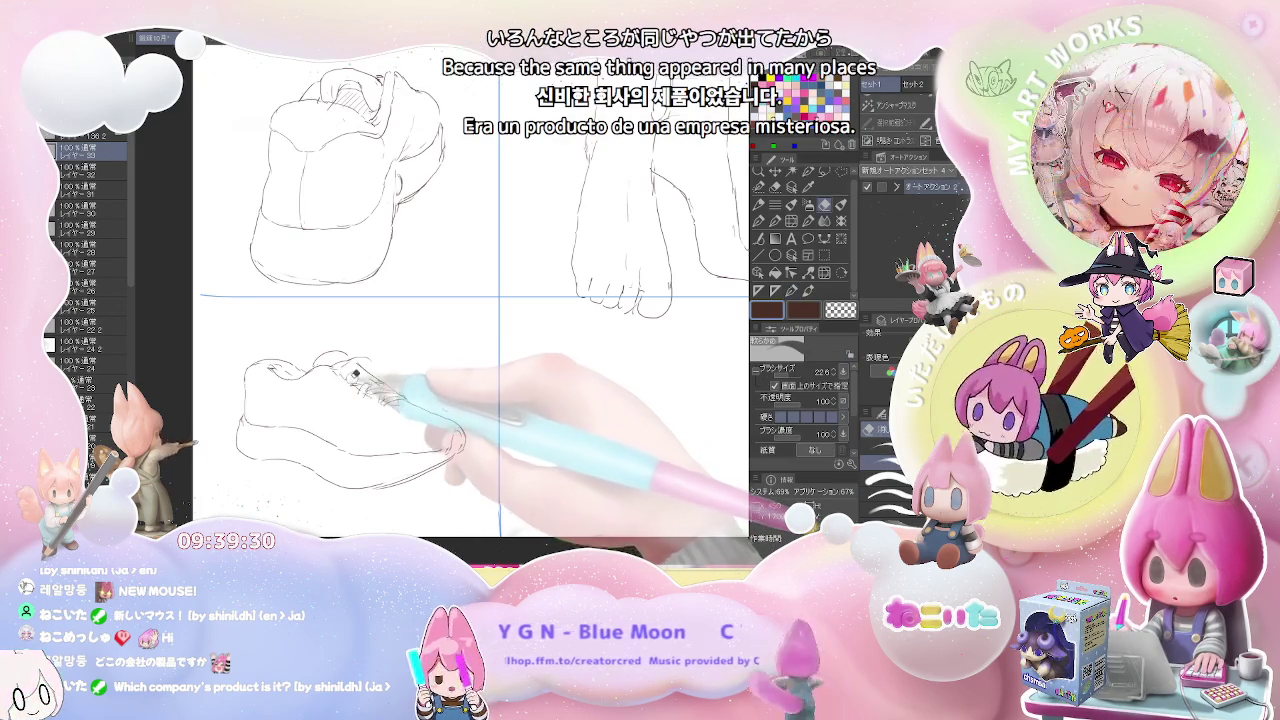
pyautogui.press('p')
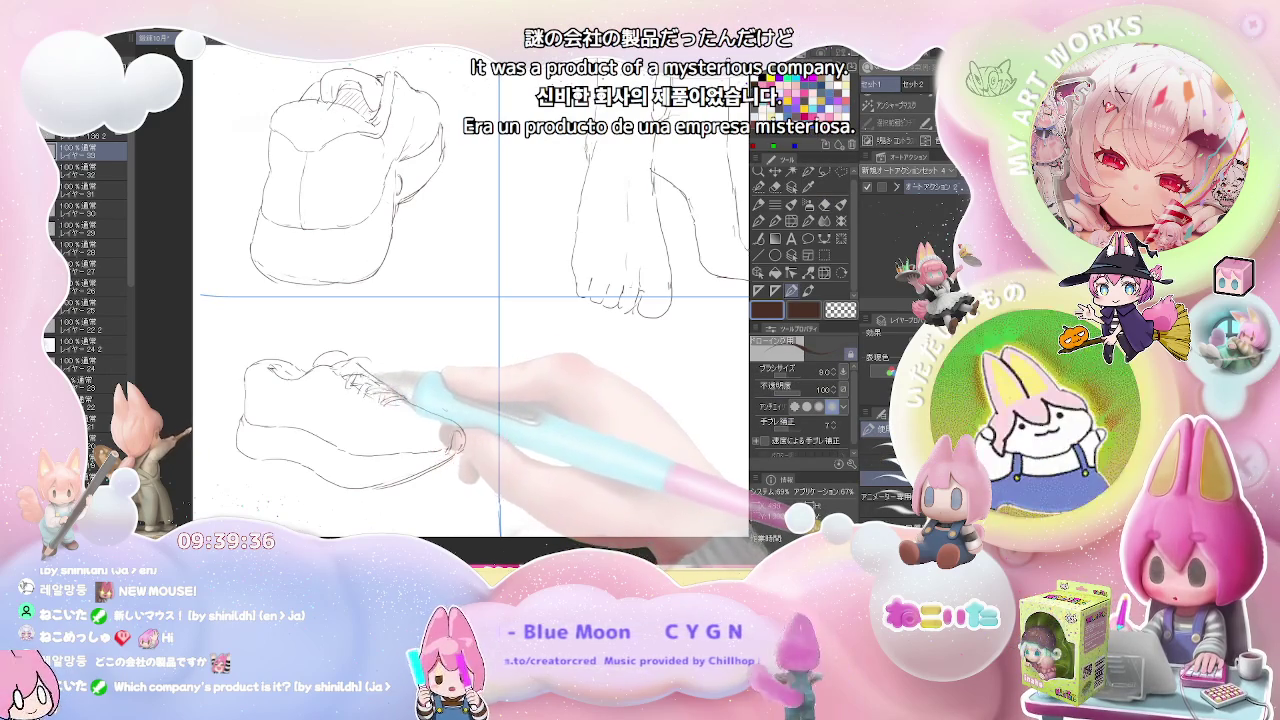
pyautogui.press('e')
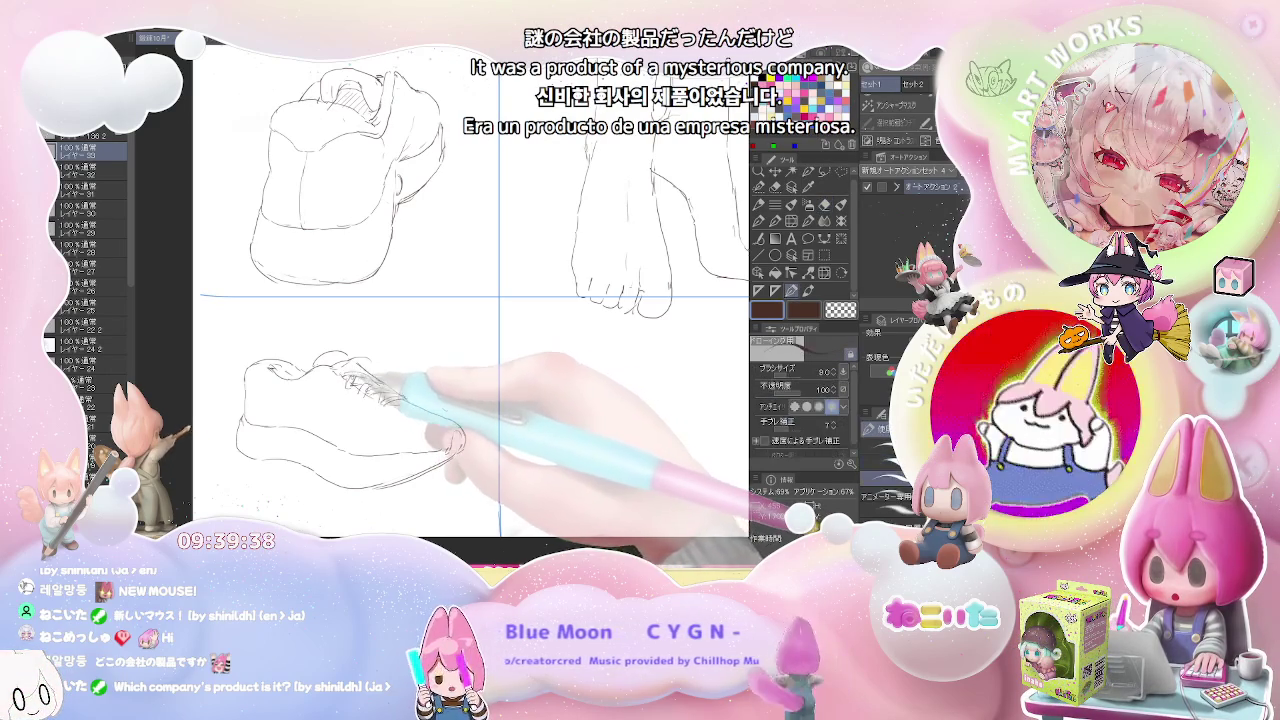
pyautogui.press('p')
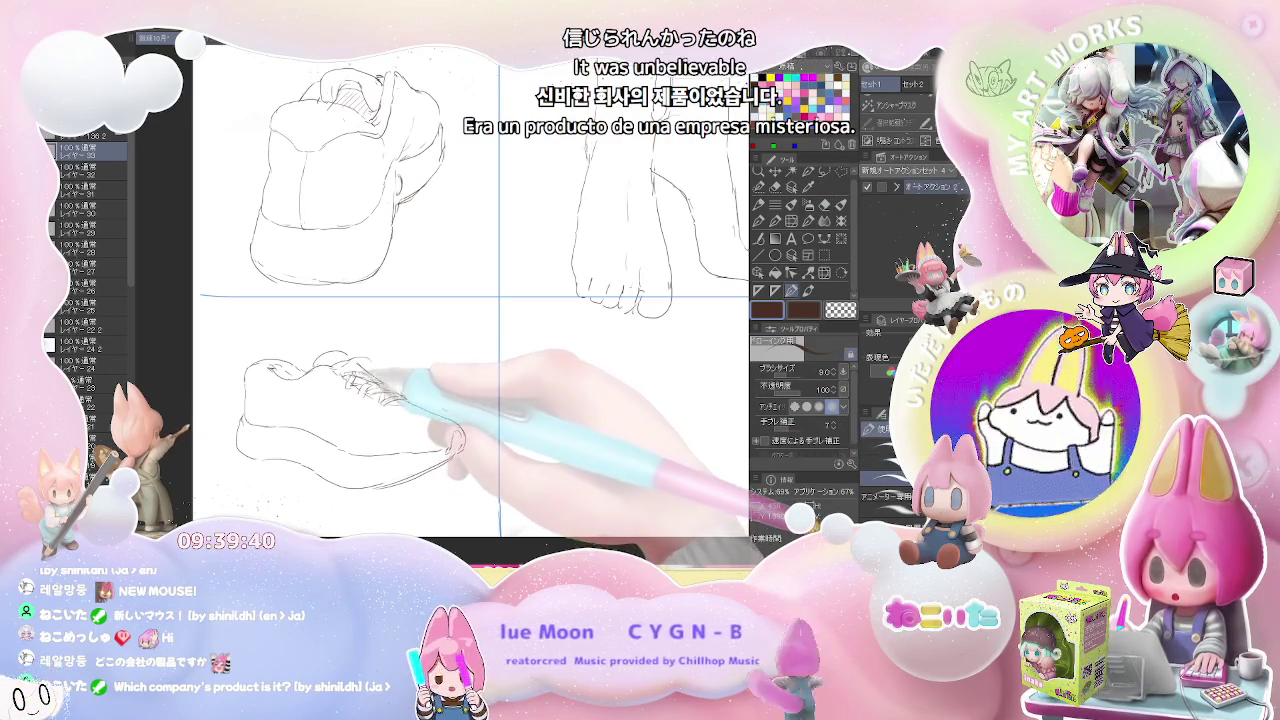
pyautogui.press('e')
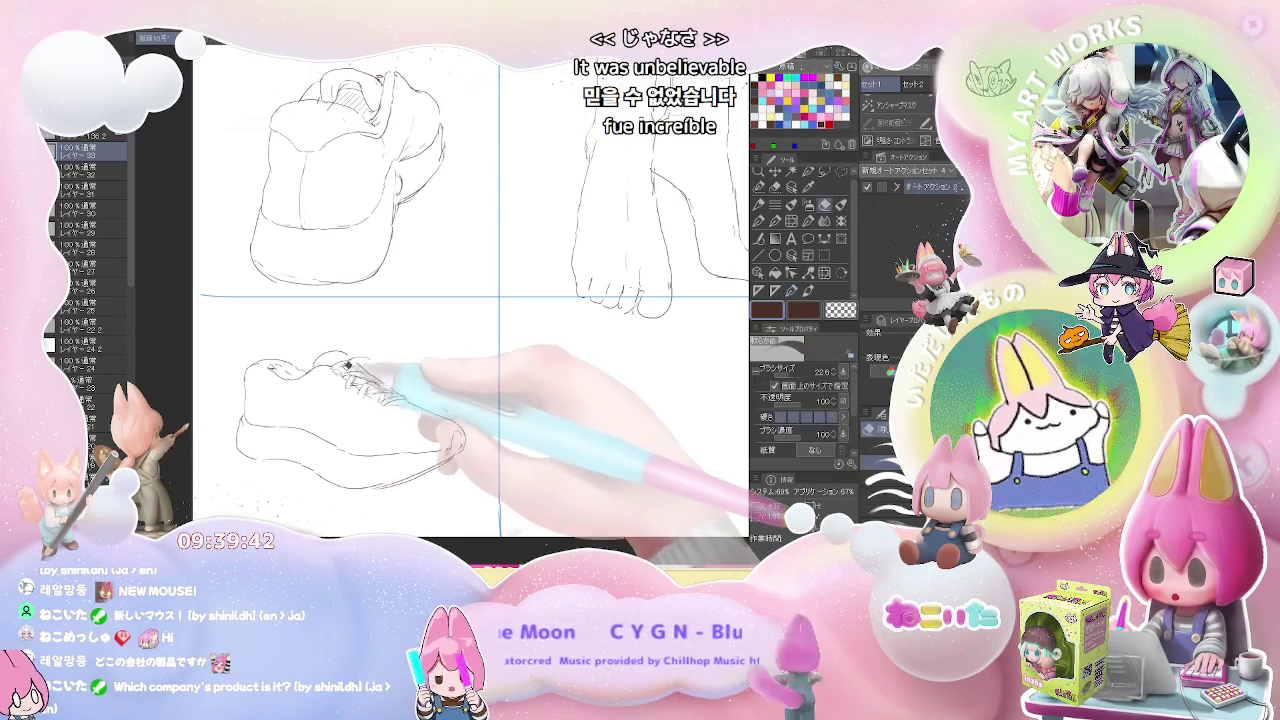
pyautogui.press('p')
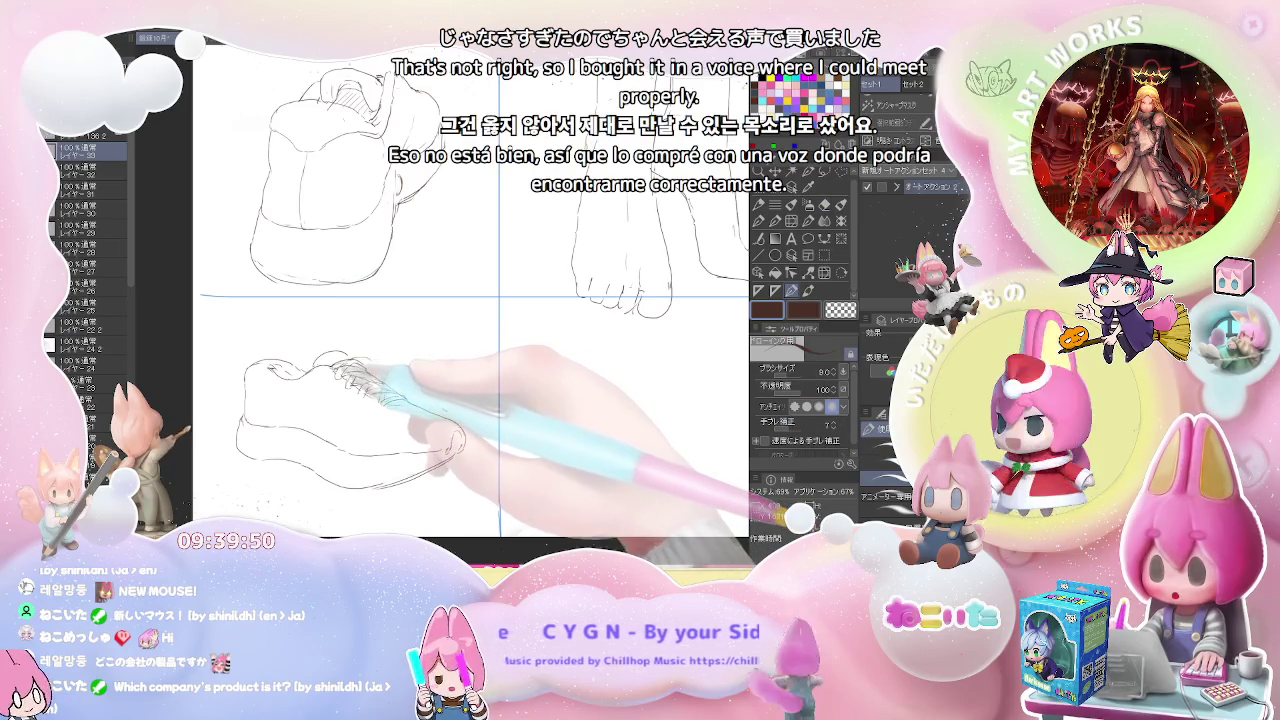
pyautogui.press('e')
pyautogui.press('p')
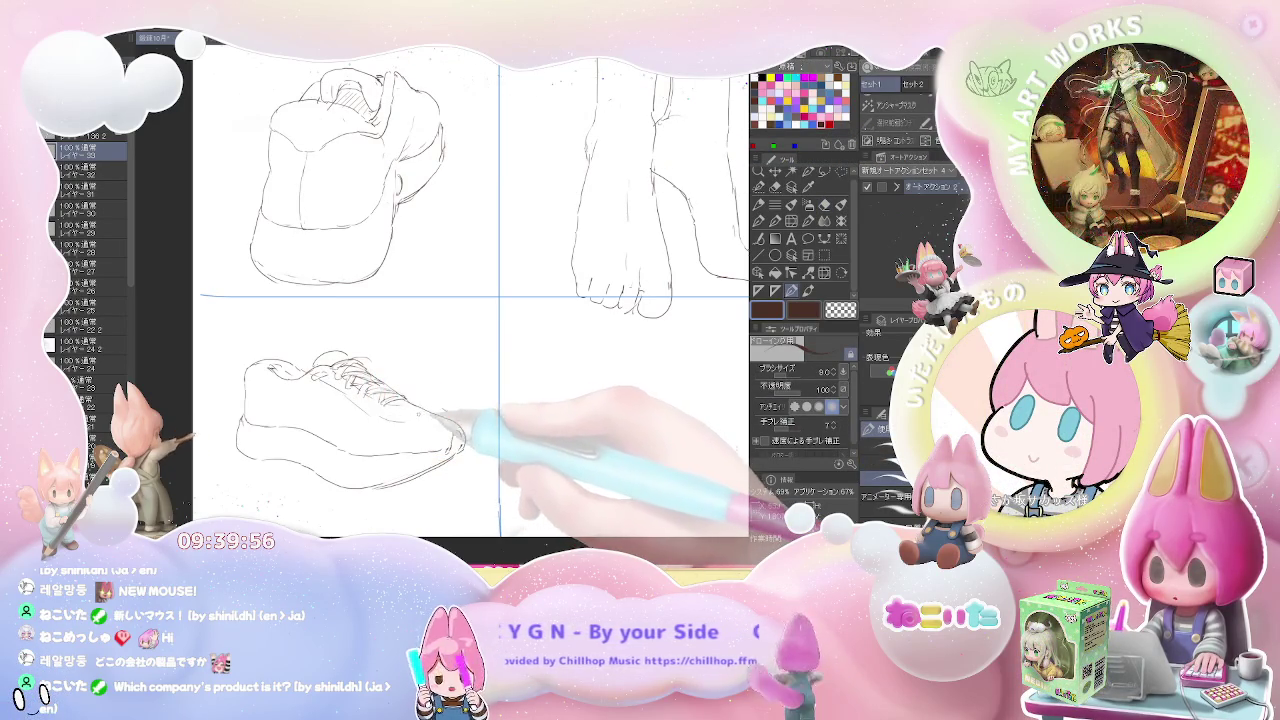
pyautogui.press('e')
pyautogui.press('p')
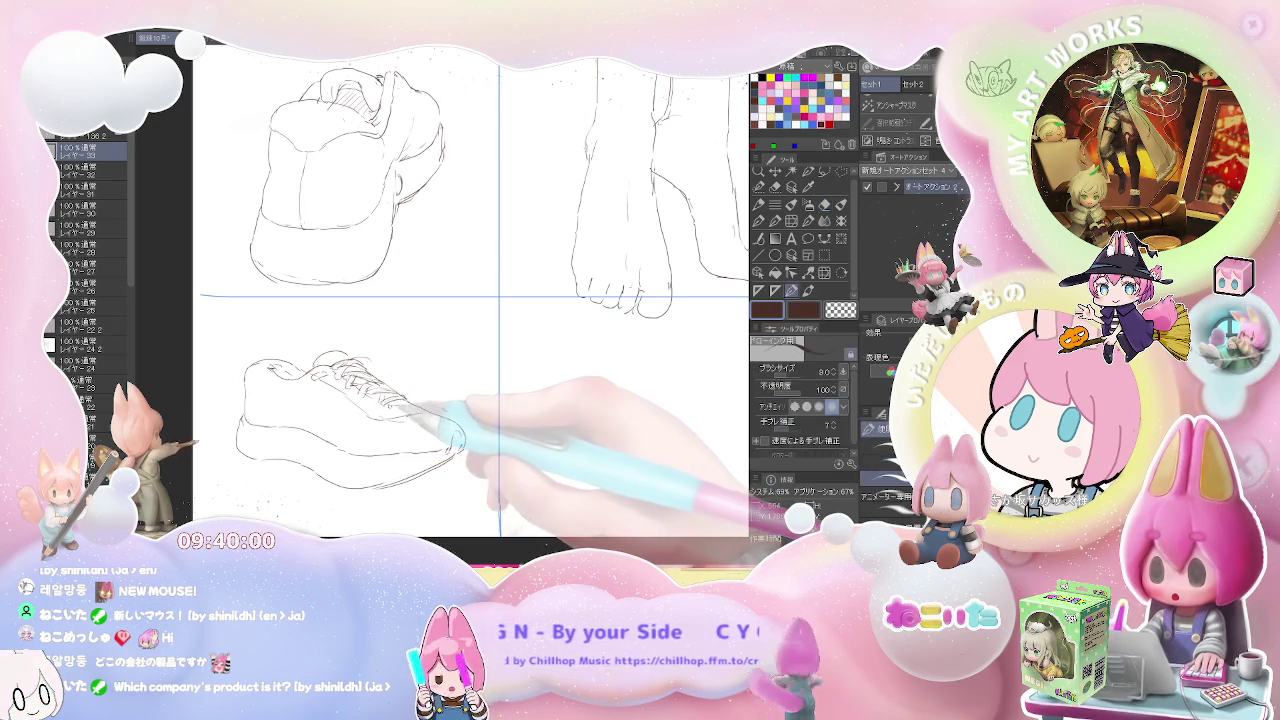
# Add another horizontal lace stroke on the lower sneaker, then recentre the view on it
pyautogui.scroll(-2, 430, 418)
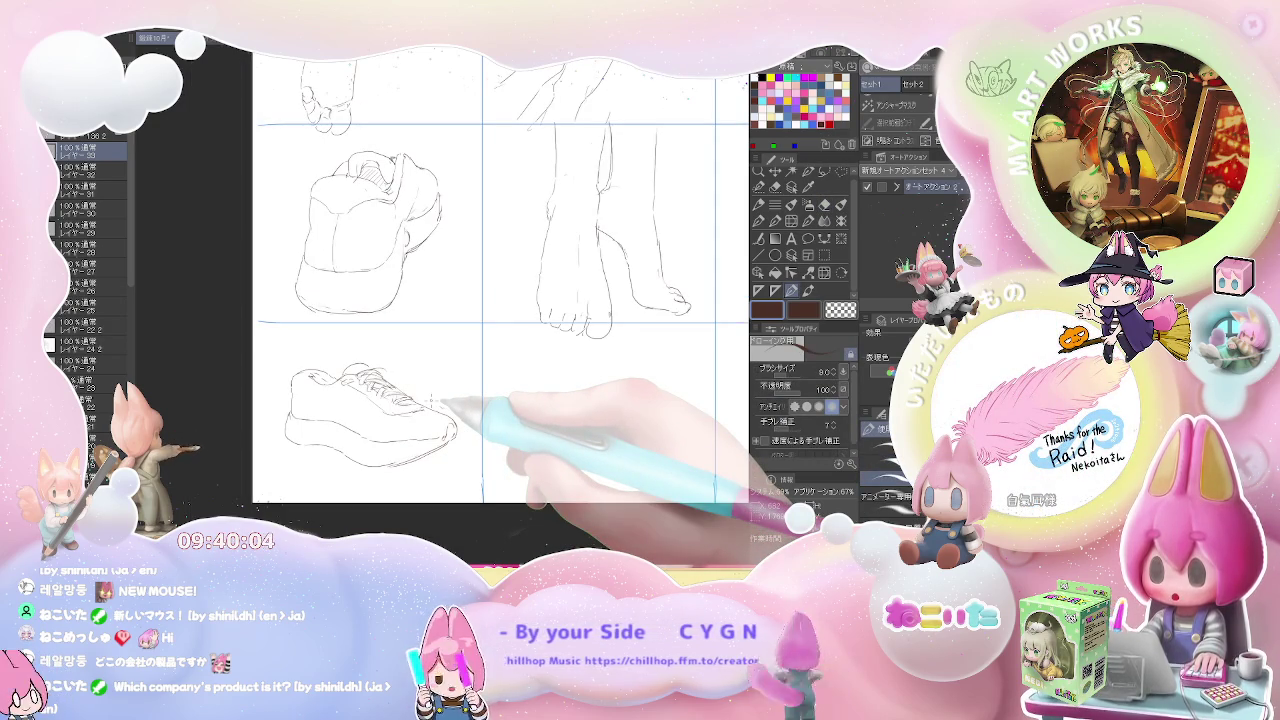
pyautogui.scroll(2, 340, 370)
pyautogui.moveTo(350, 378)
pyautogui.mouseDown()
pyautogui.moveTo(405, 368)
pyautogui.moveTo(430, 400)
pyautogui.moveTo(400, 380)
pyautogui.mouseUp()
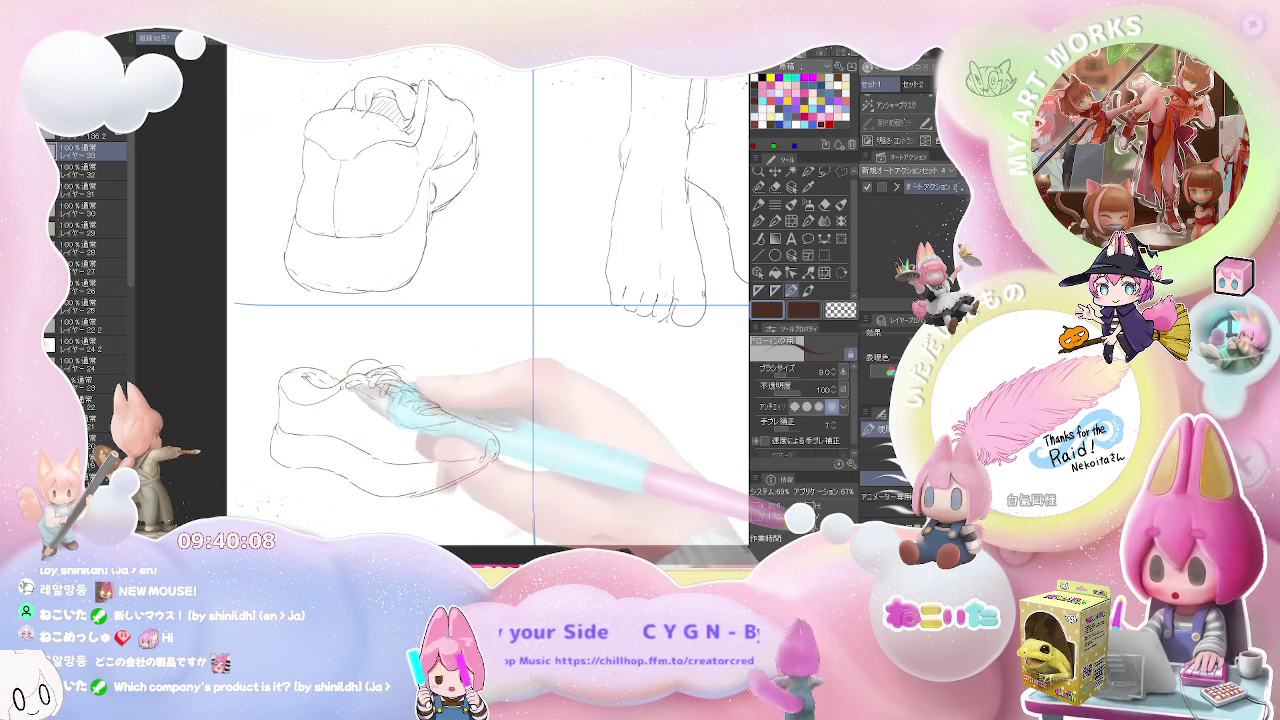
pyautogui.moveTo(514, 420); pyautogui.dragTo(500, 411)
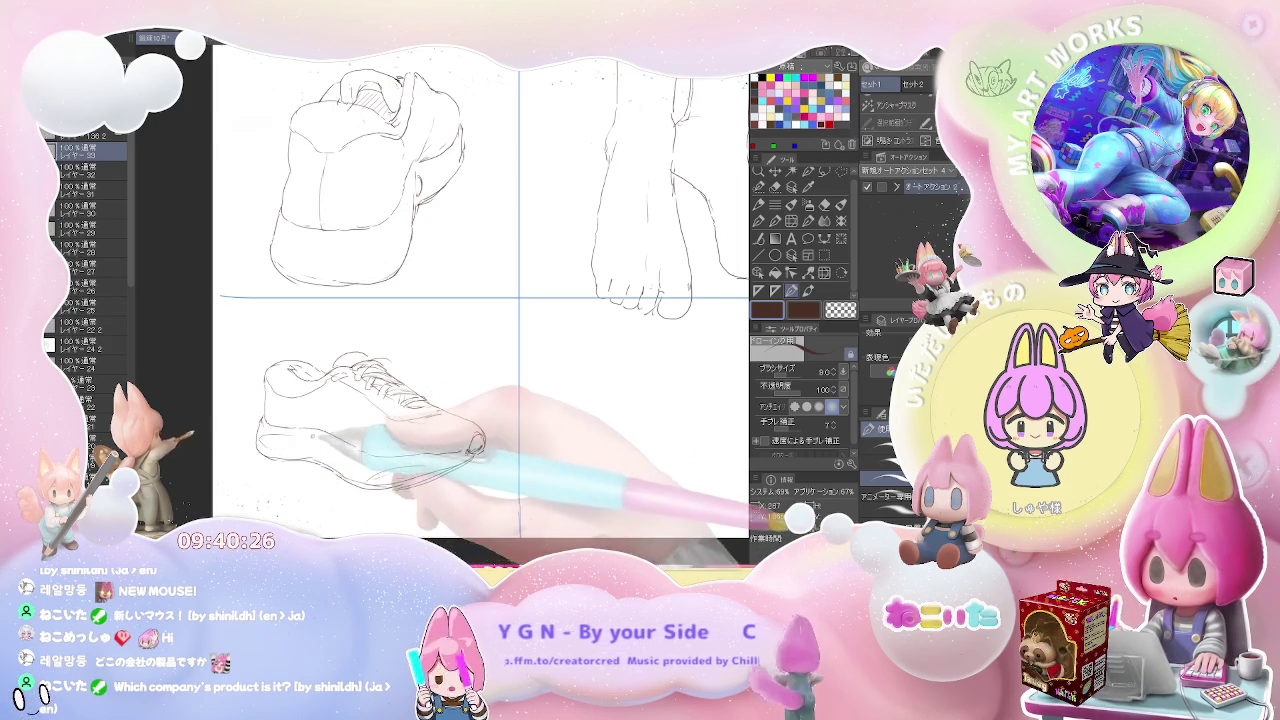
# Zoom out until all nine foot and sneaker sketches fit on screen
pyautogui.scroll(-3, 350, 450)
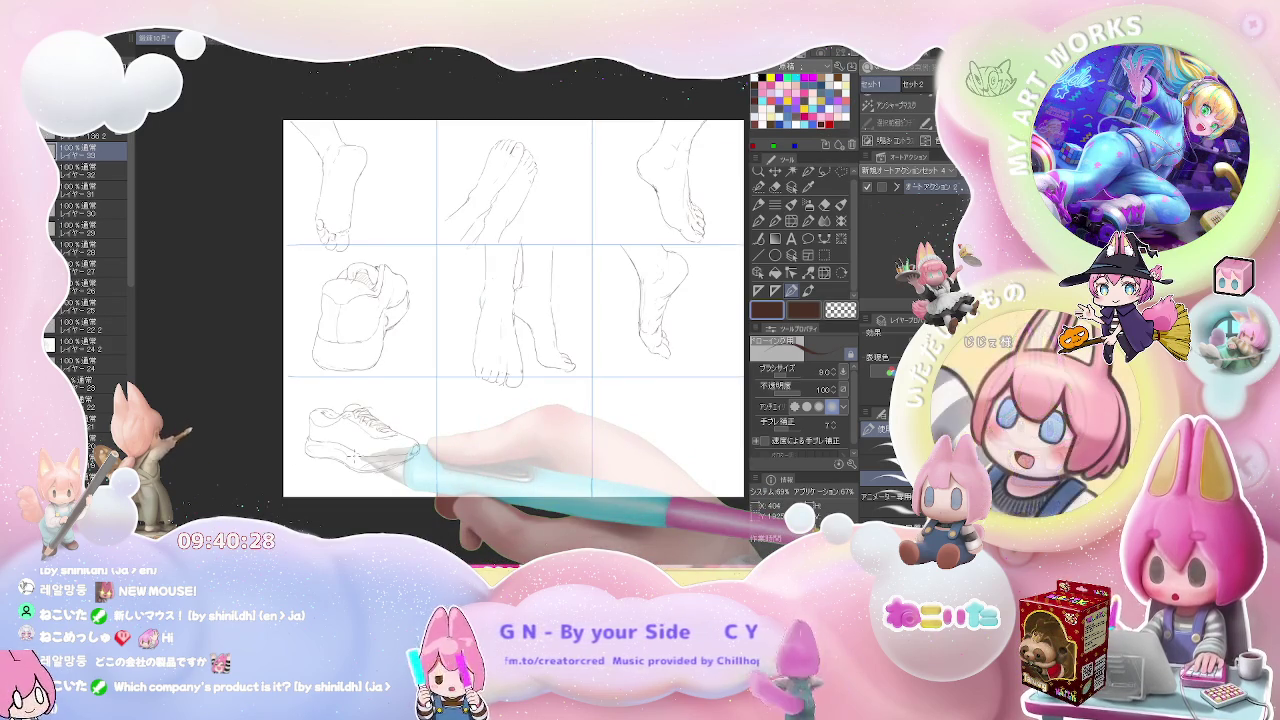